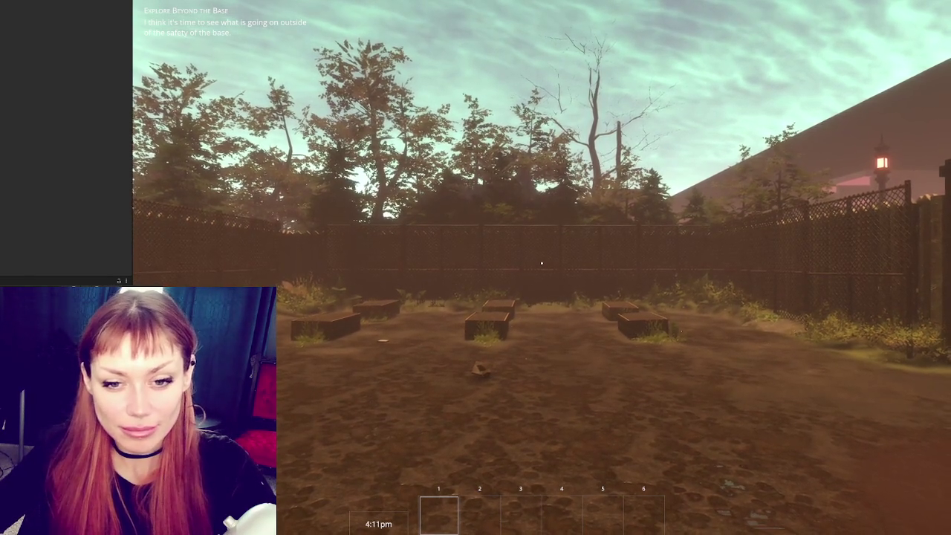
Step: Walk to the base's exit gate, open it, and head past the EXIT sign toward the red fence
{"action": "key", "text": "w"}
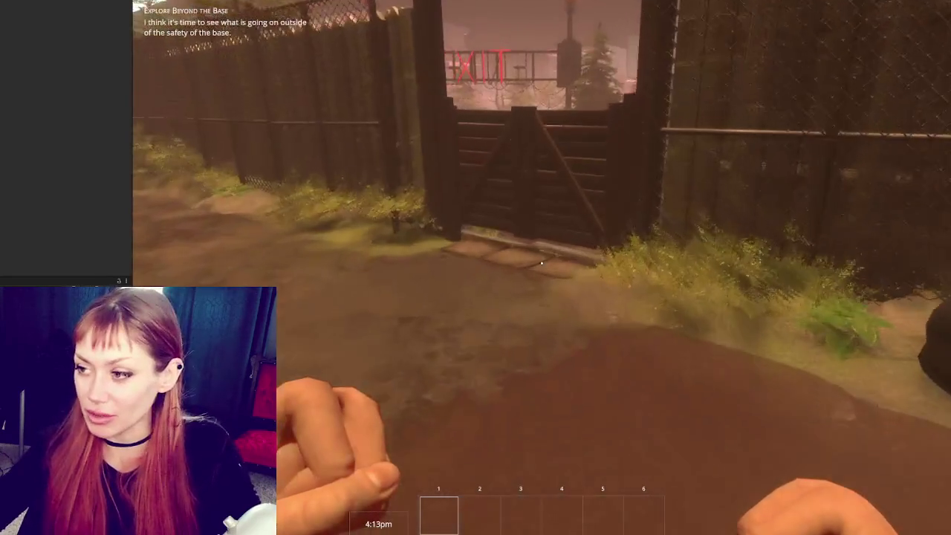
{"action": "key", "text": "e"}
{"action": "key", "text": "w"}
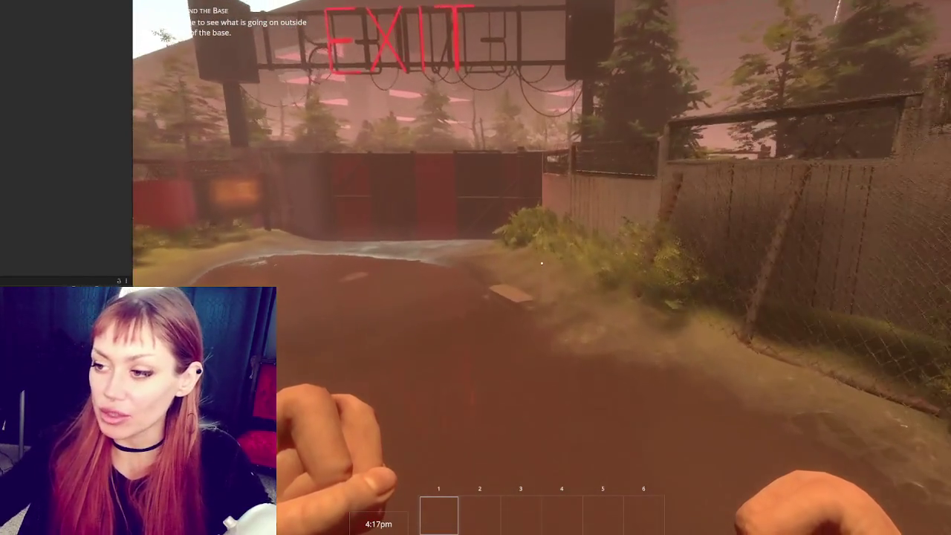
{"action": "key", "text": "w"}
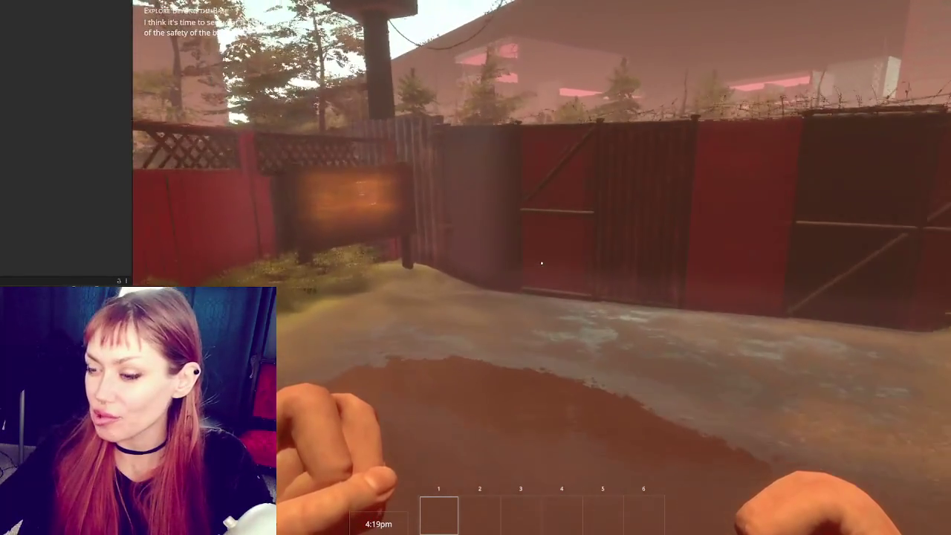
Step: Follow the fence-lined road to the loose rock, loosen it, and walk back to the red gate
{"action": "key", "text": "w"}
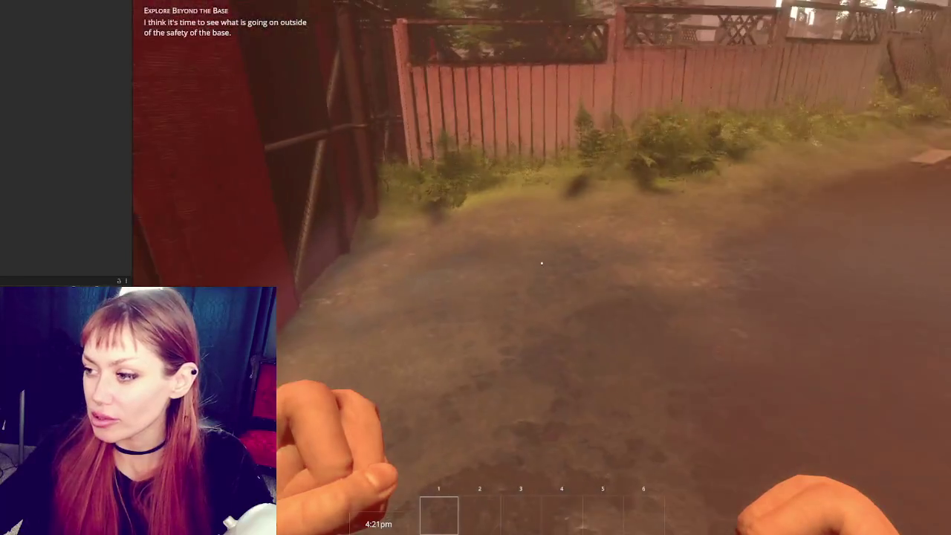
{"action": "key", "text": "w"}
{"action": "key", "text": "e"}
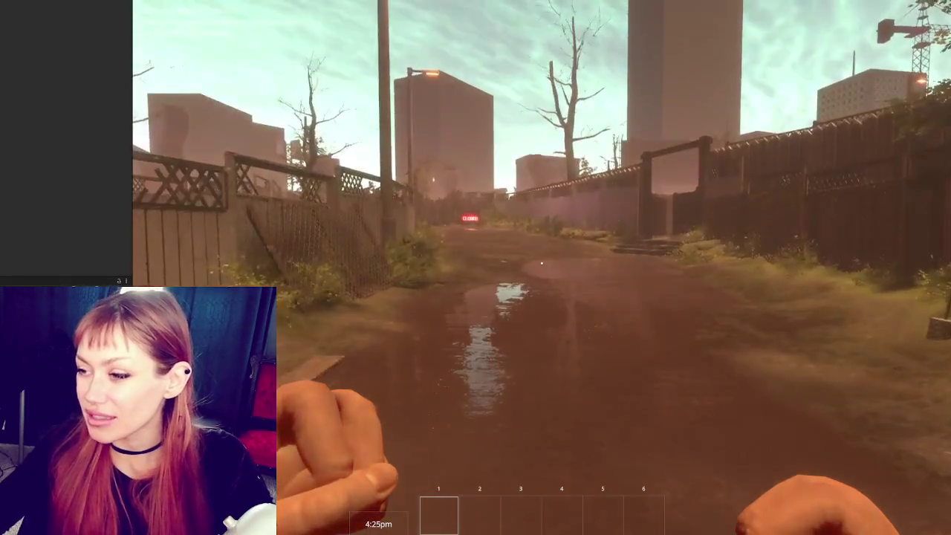
{"action": "key", "text": "w"}
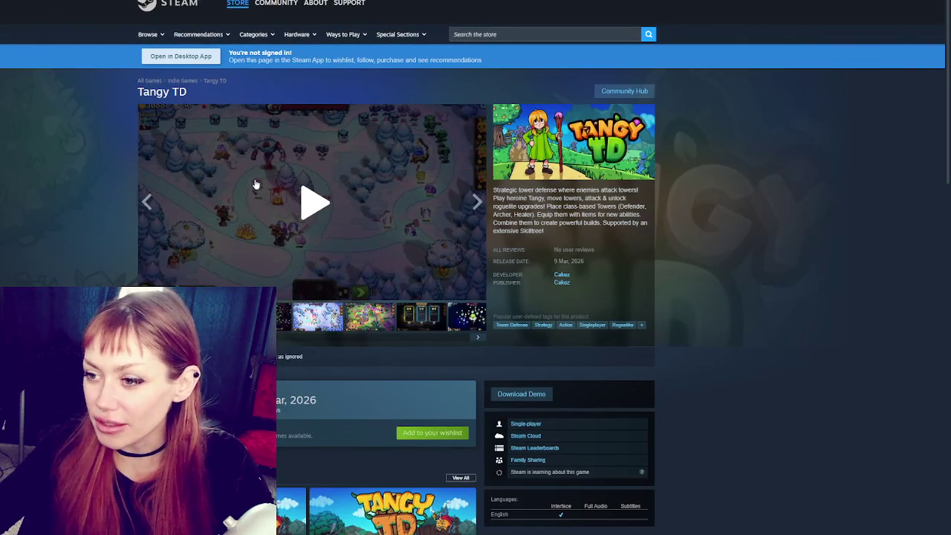
Step: Read through the Tangy TD store page, expanding the full About This Game description and requirements
{"action": "scroll", "coordinate": [333, 204], "scroll_direction": "down", "scroll_amount": 3}
{"action": "scroll", "coordinate": [333, 202], "scroll_direction": "down", "scroll_amount": 3}
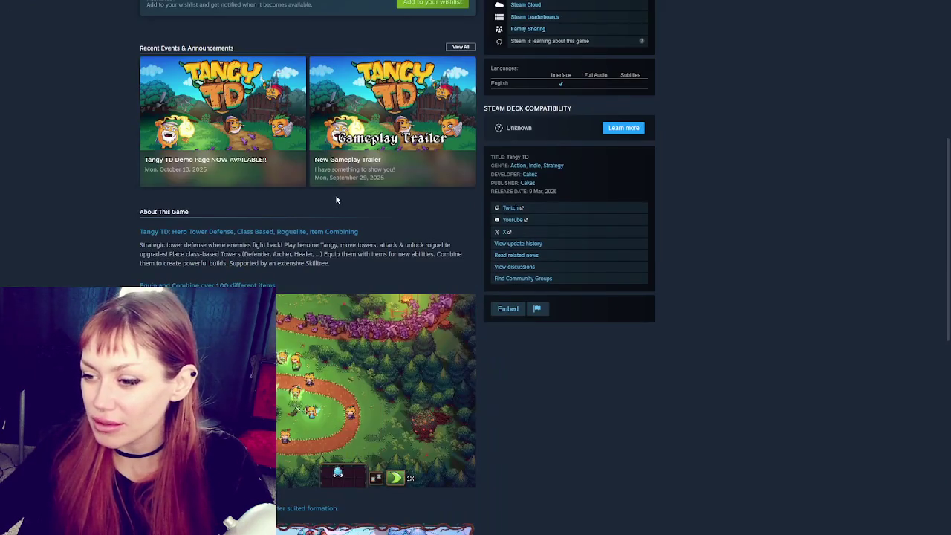
{"action": "scroll", "coordinate": [335, 194], "scroll_direction": "down", "scroll_amount": 3}
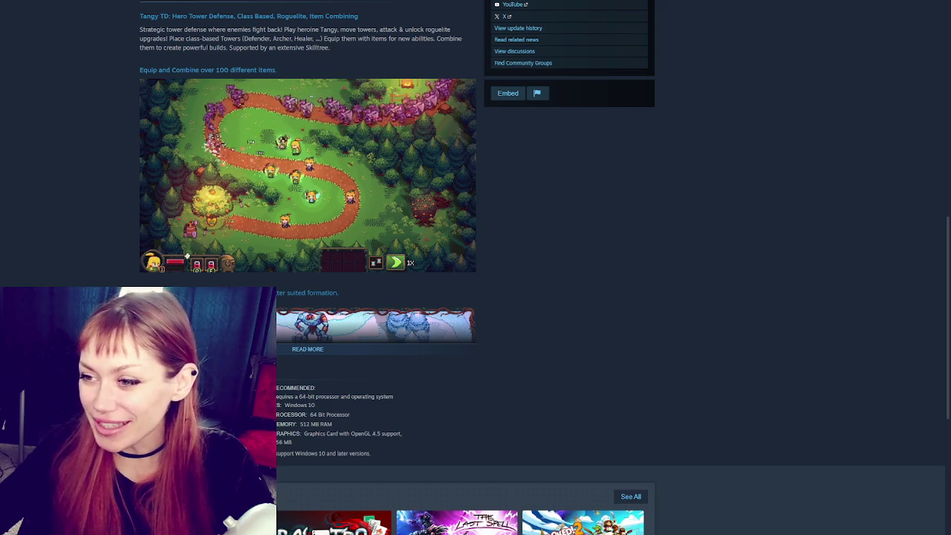
{"action": "left_click", "coordinate": [310, 349]}
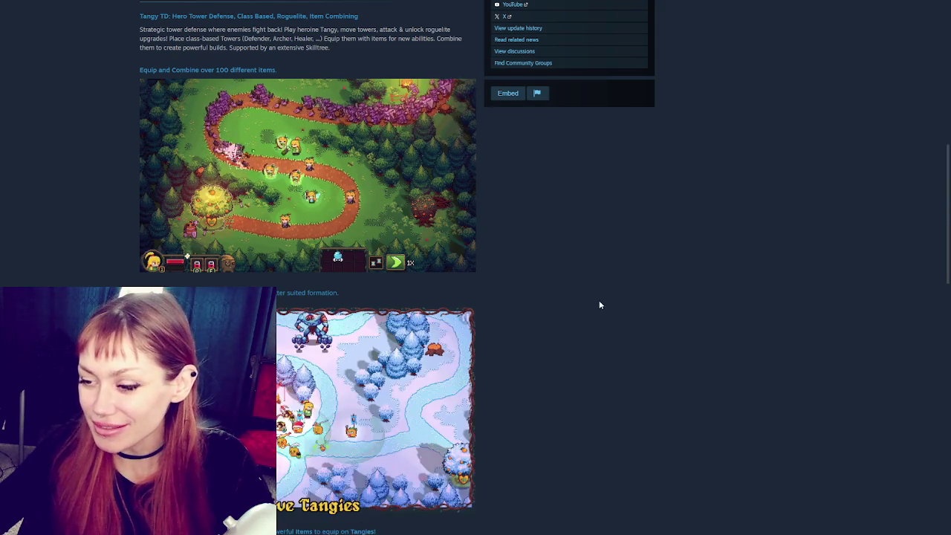
{"action": "scroll", "coordinate": [542, 270], "scroll_direction": "down", "scroll_amount": 3}
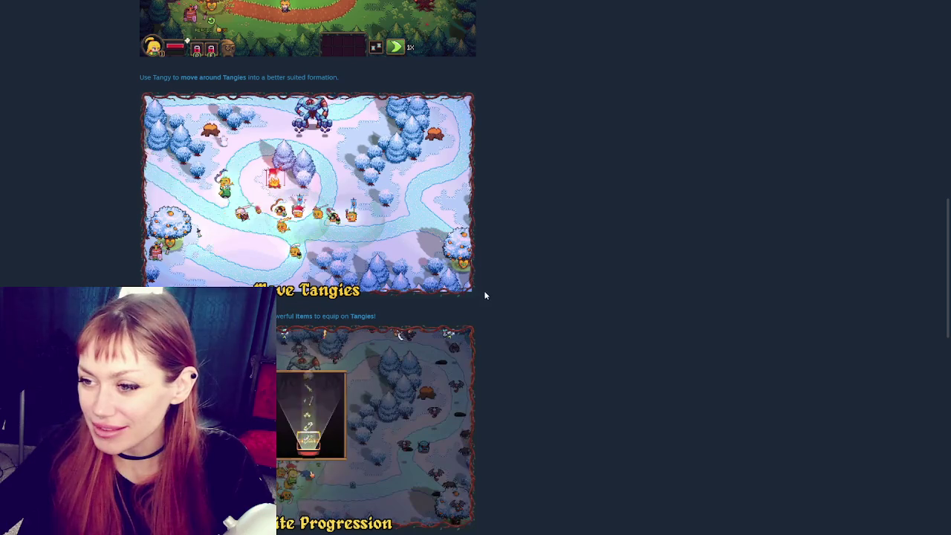
{"action": "scroll", "coordinate": [498, 286], "scroll_direction": "up", "scroll_amount": 3}
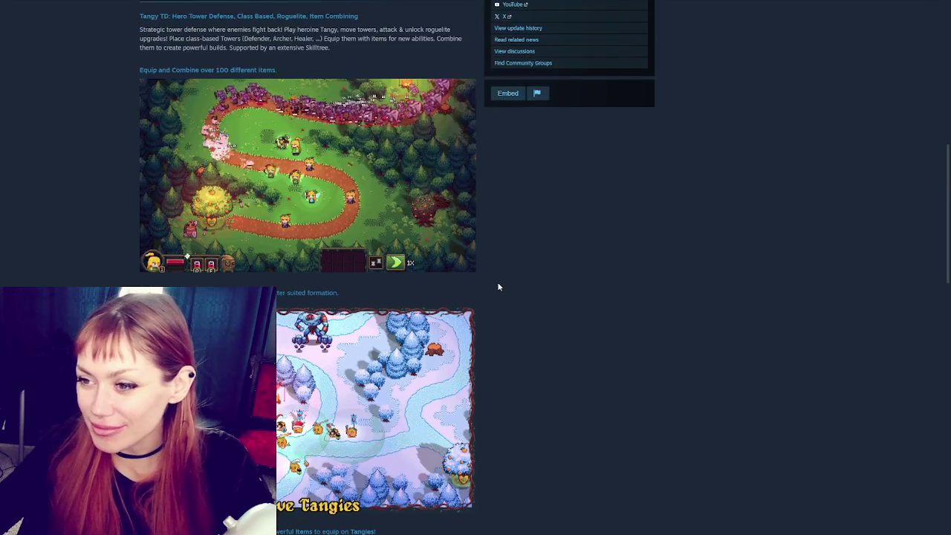
{"action": "scroll", "coordinate": [498, 287], "scroll_direction": "down", "scroll_amount": 6}
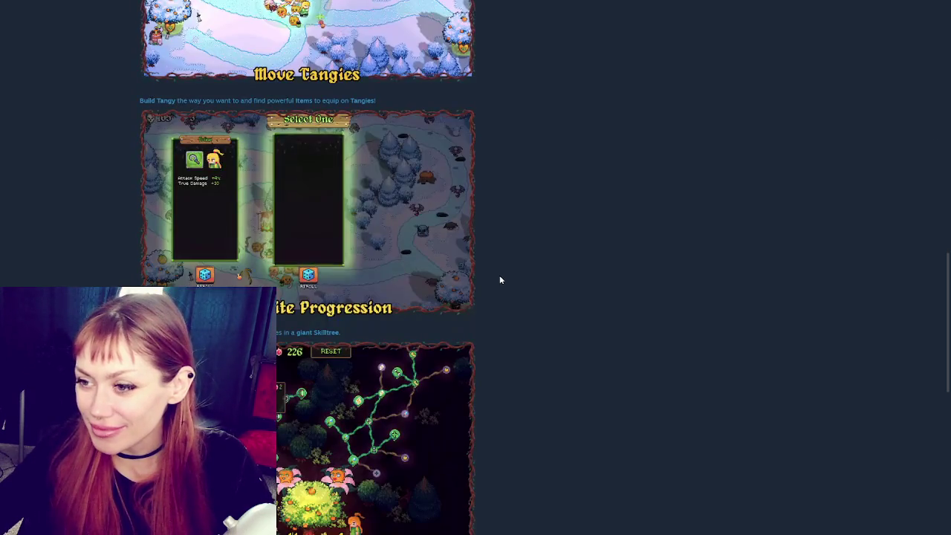
{"action": "scroll", "coordinate": [500, 280], "scroll_direction": "down", "scroll_amount": 3}
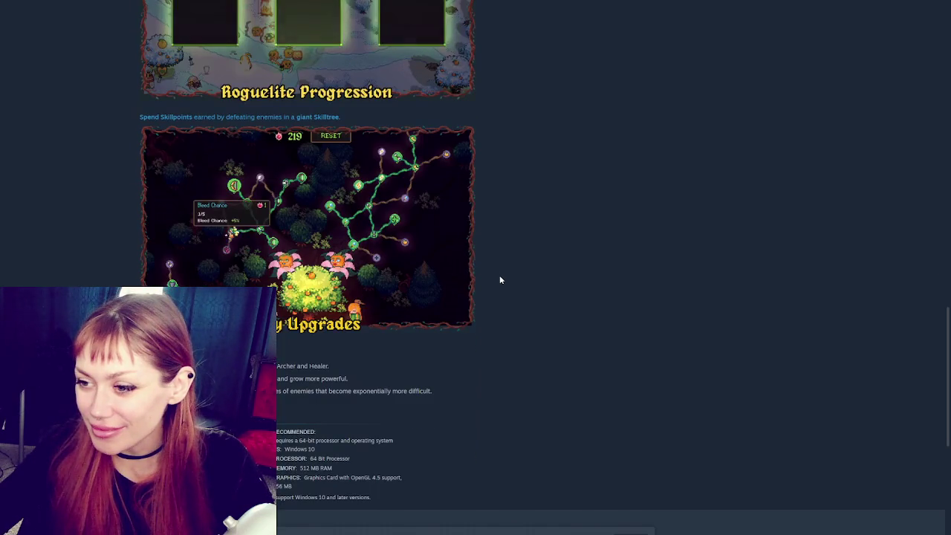
{"action": "scroll", "coordinate": [500, 280], "scroll_direction": "up", "scroll_amount": 3}
{"action": "scroll", "coordinate": [500, 280], "scroll_direction": "up", "scroll_amount": 3}
{"action": "scroll", "coordinate": [499, 280], "scroll_direction": "up", "scroll_amount": 5}
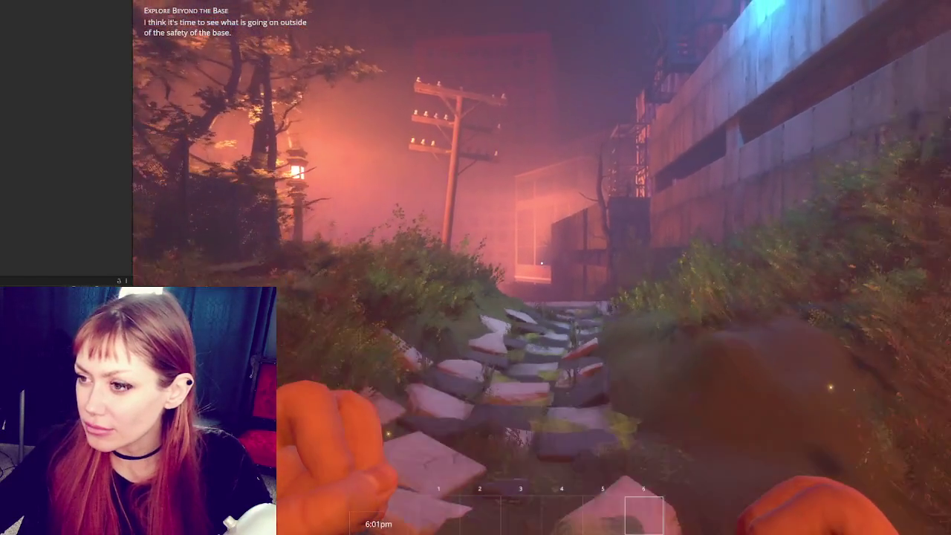
Step: Open the pause menu's options and apply them with SAVE AND CLOSE to resume play
{"action": "key", "text": "Escape"}
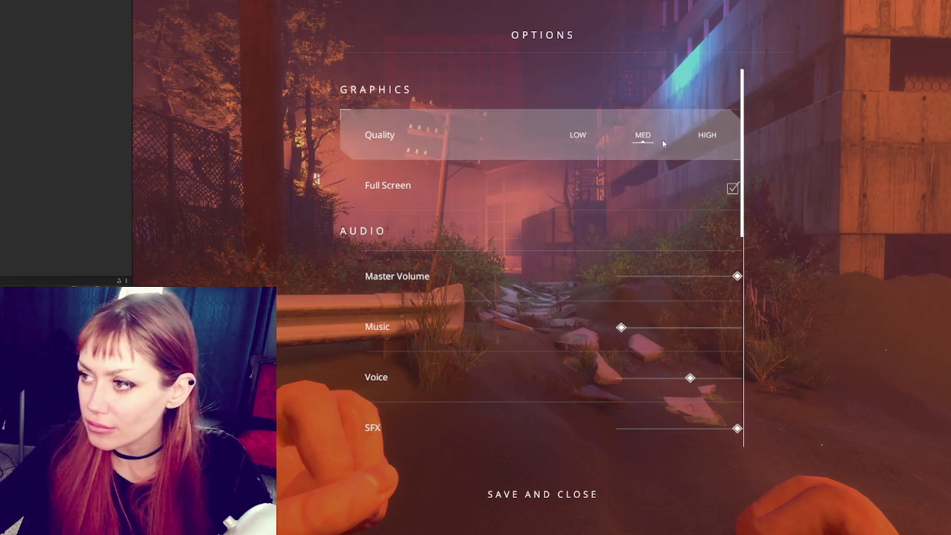
{"action": "left_click", "coordinate": [579, 494]}
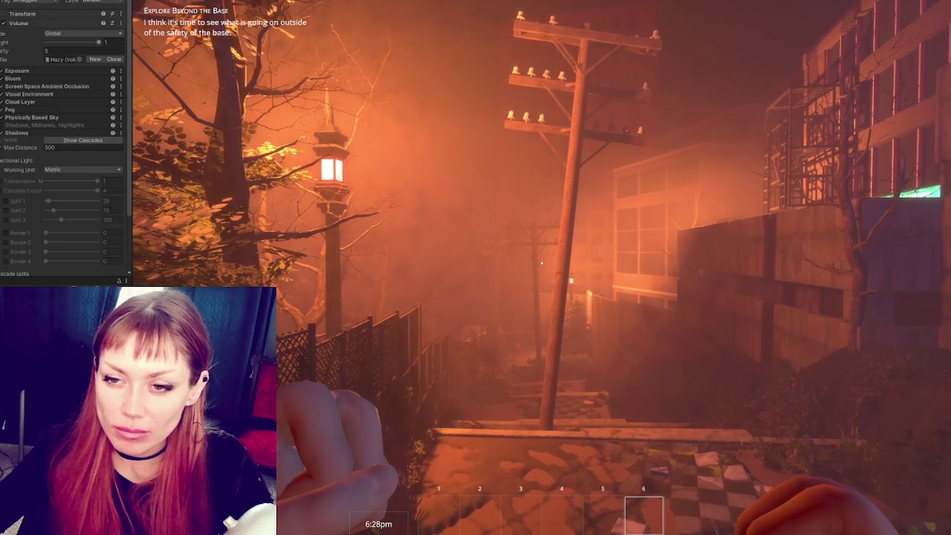
Step: Fold the open Volume override and unfold the Fog override settings in the Inspector
{"action": "left_click", "coordinate": [21, 95]}
{"action": "left_click", "coordinate": [15, 79]}
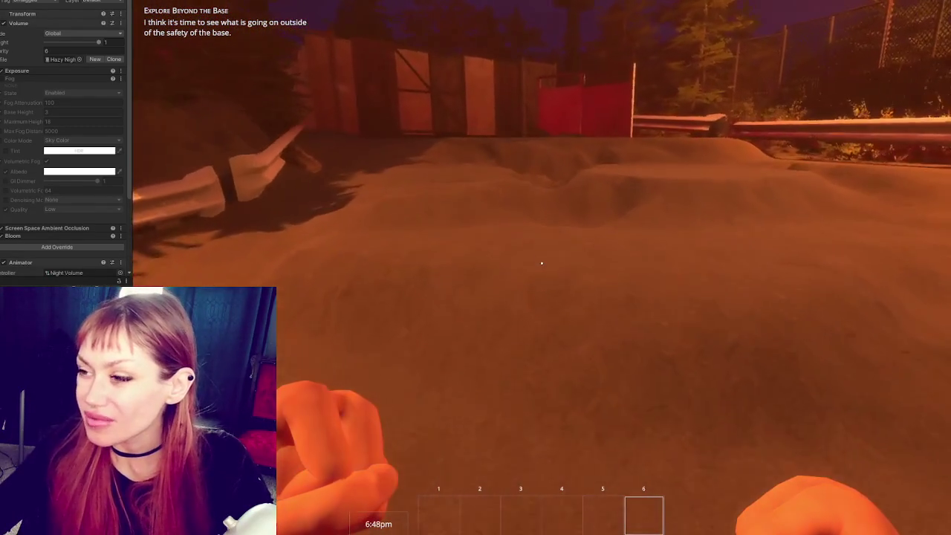
Step: Walk past the wooden fence and down the night alley to the dark door, then open the Stats menu
{"action": "key", "text": "w"}
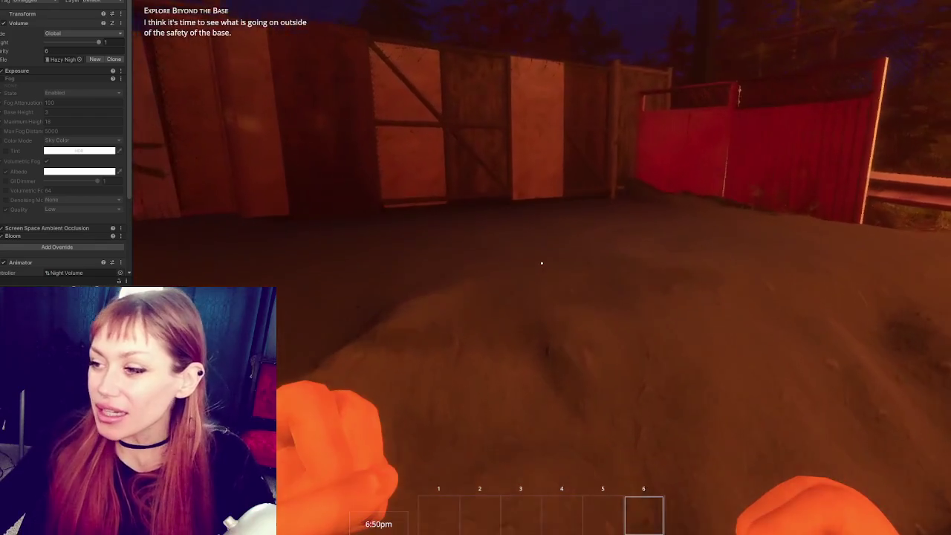
{"action": "key", "text": "w"}
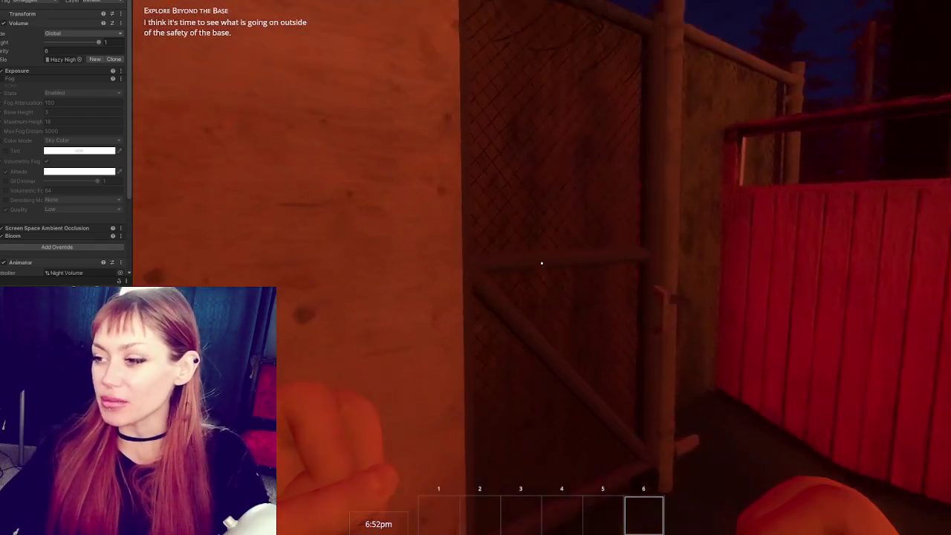
{"action": "key", "text": "w"}
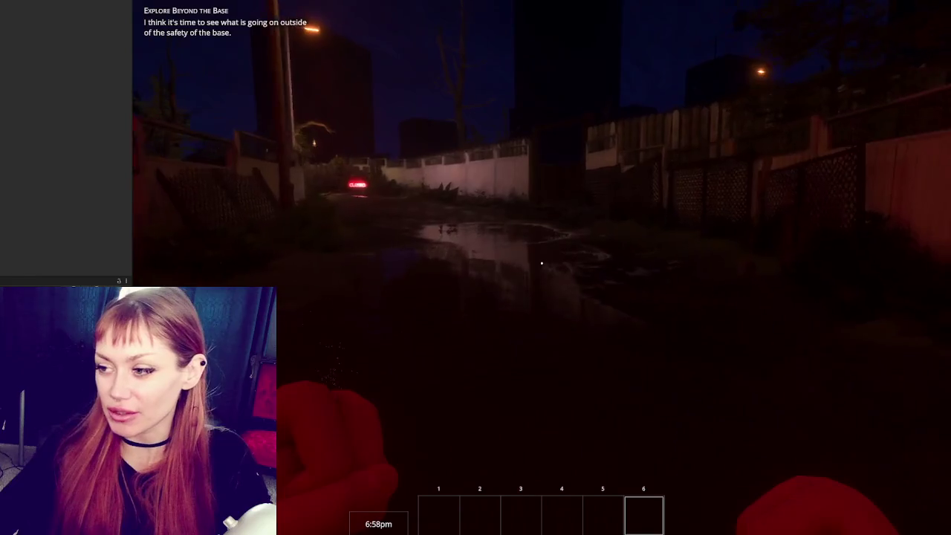
{"action": "key", "text": "w"}
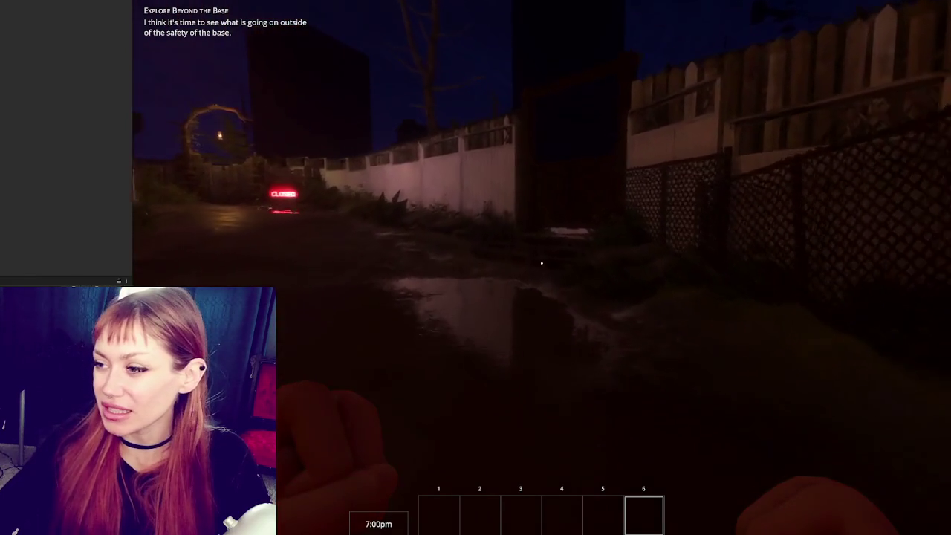
{"action": "key", "text": "w"}
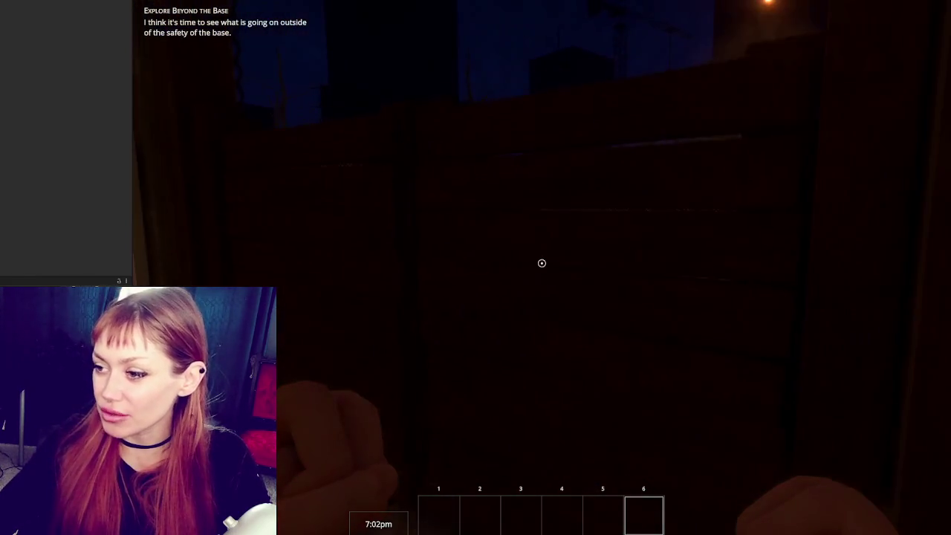
{"action": "mouse_move", "coordinate": [541, 263]}
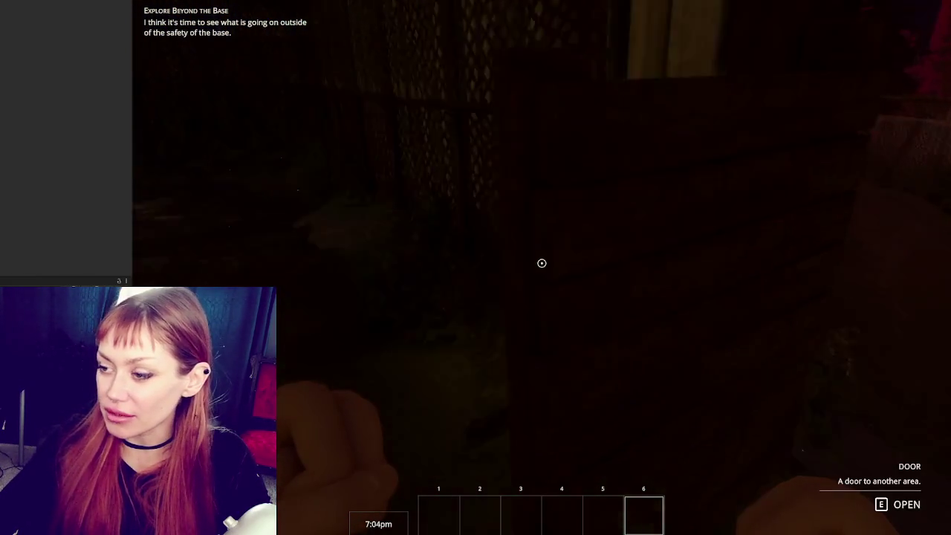
{"action": "key", "text": "Escape"}
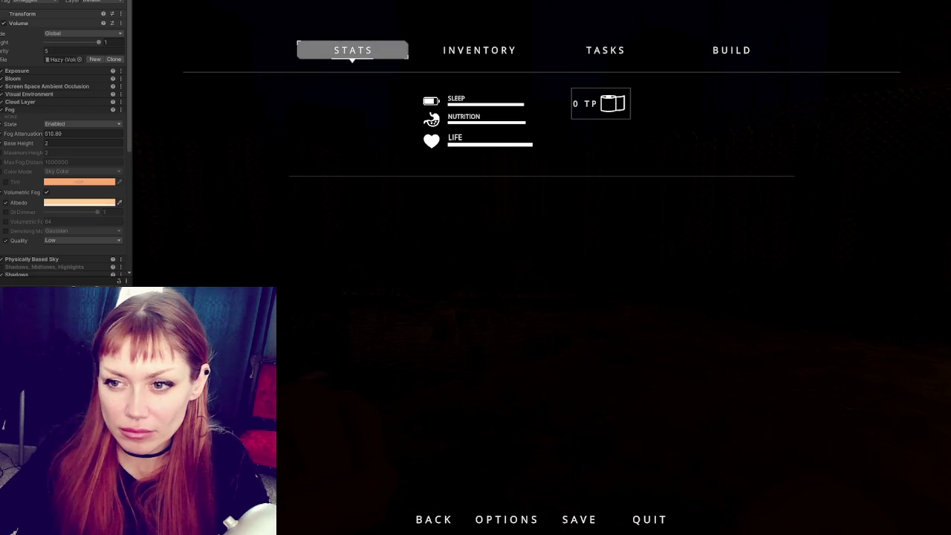
Step: Fold the Fog override, close the pause menu, and walk toward the chain-link fence
{"action": "left_click", "coordinate": [10, 110]}
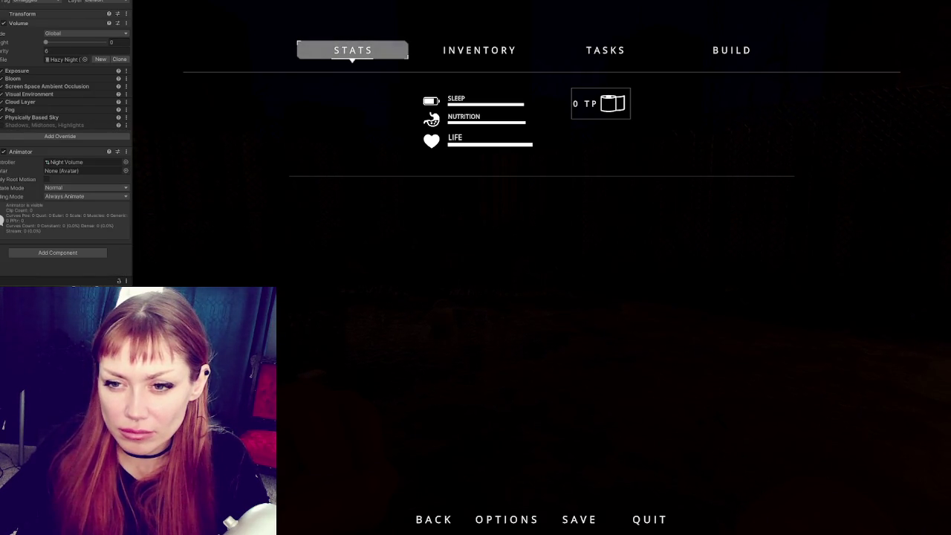
{"action": "key", "text": "Escape"}
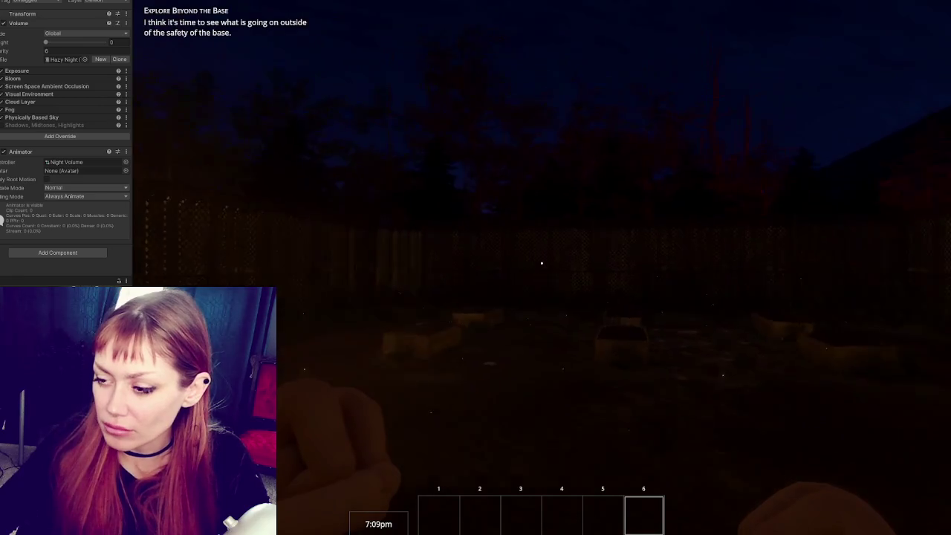
{"action": "key", "text": "w"}
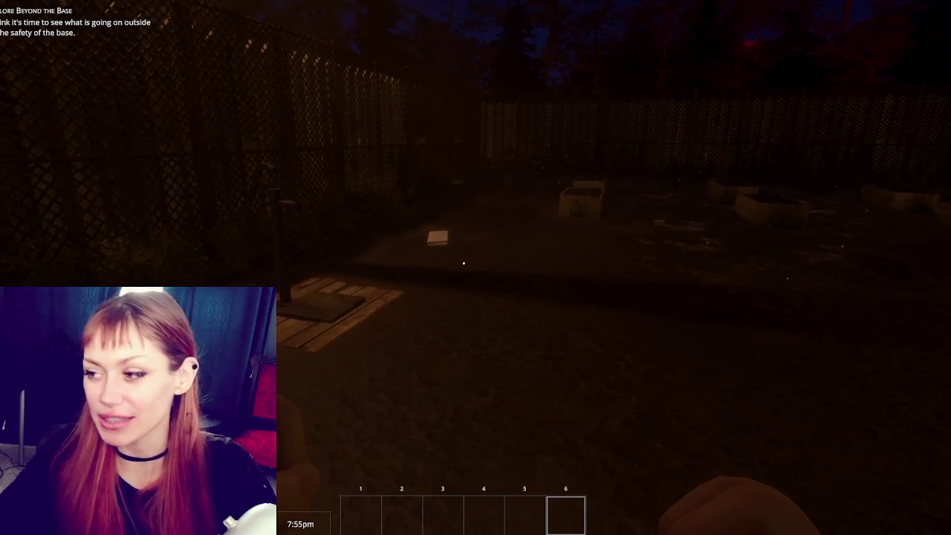
Step: Walk across the yard toward the chain-link fence and wooden pallet as the clock reaches 5:01am
{"action": "mouse_move", "coordinate": [463, 262]}
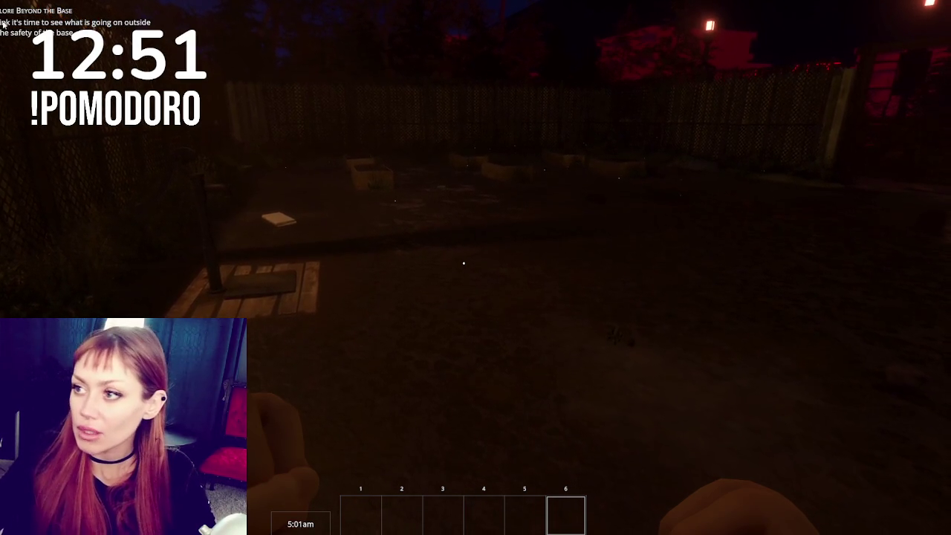
Step: Check the Sleep, Nutrition and Life stats in the pause menu, then close it
{"action": "key", "text": "Escape"}
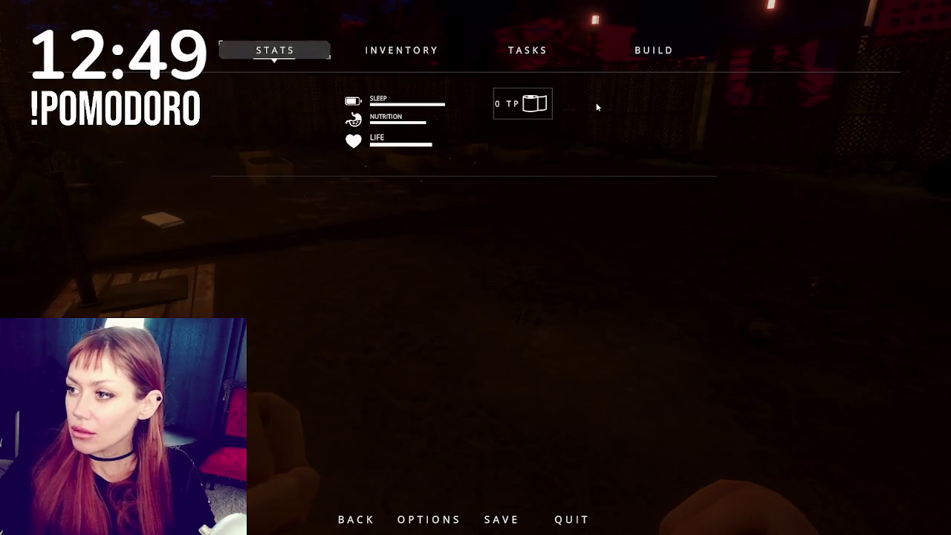
{"action": "key", "text": "Escape"}
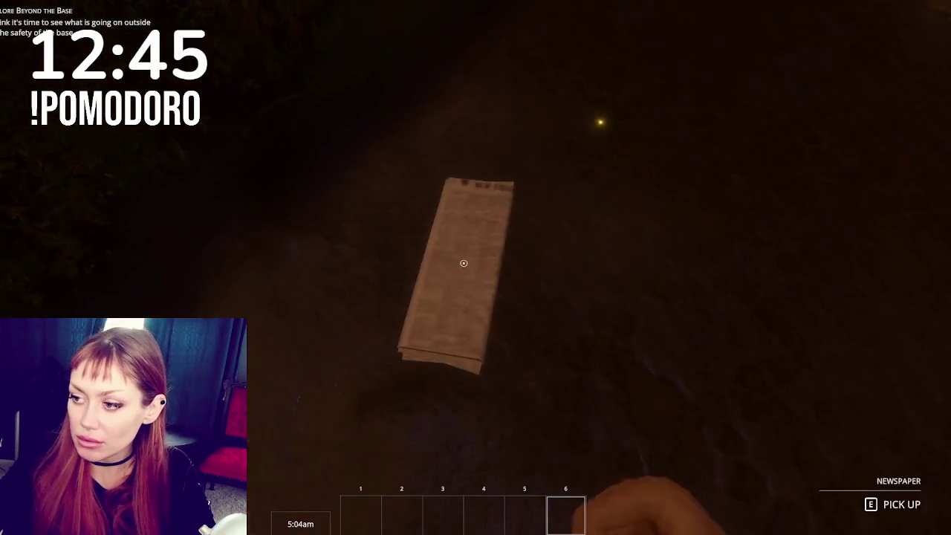
Step: Pick up the newspaper, build and place a Newspaper Bed from the Build tab, then sleep on it
{"action": "key", "text": "e"}
{"action": "key", "text": "Escape"}
{"action": "left_click", "coordinate": [664, 49]}
{"action": "left_click", "coordinate": [277, 88]}
{"action": "key", "text": "e"}
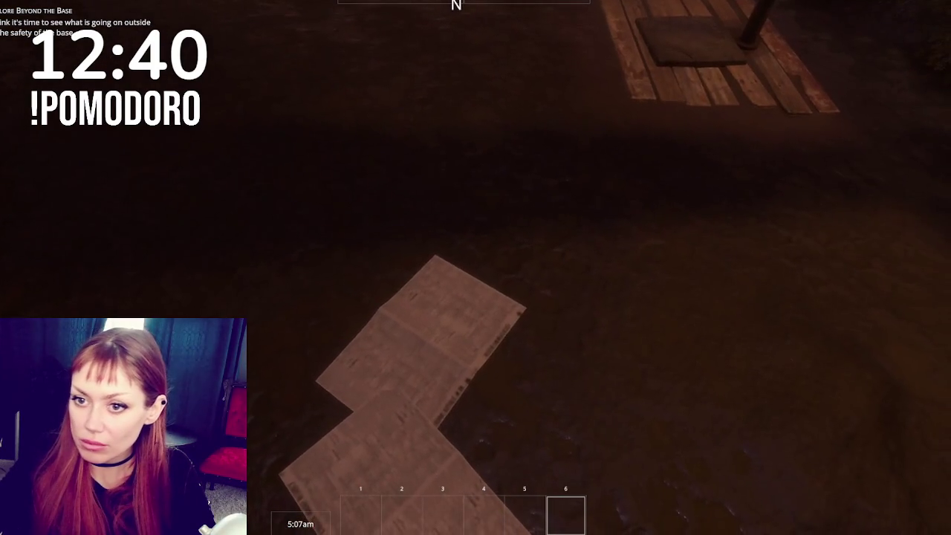
{"action": "key", "text": "e"}
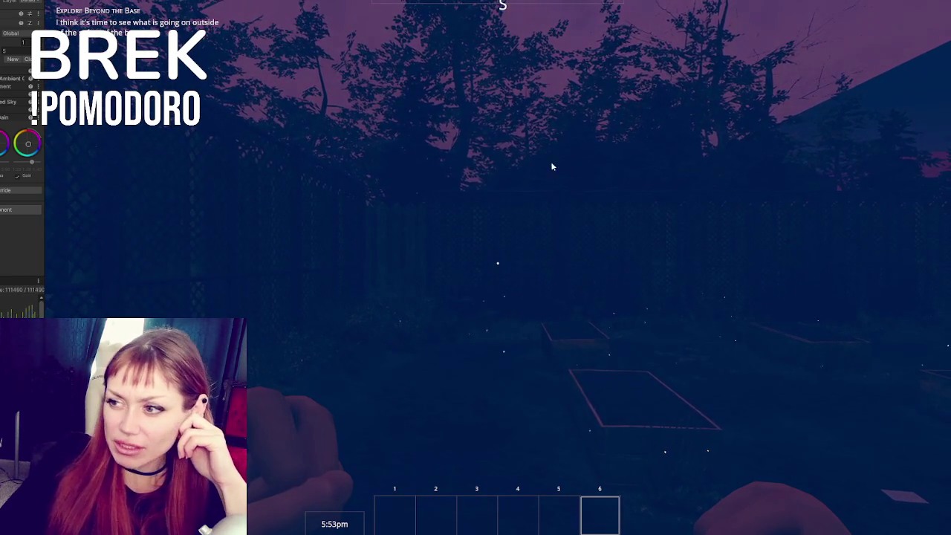
Step: Look around from the garden beds to the fenced yard and city skyline under the dusk sky
{"action": "mouse_move", "coordinate": [475, 267]}
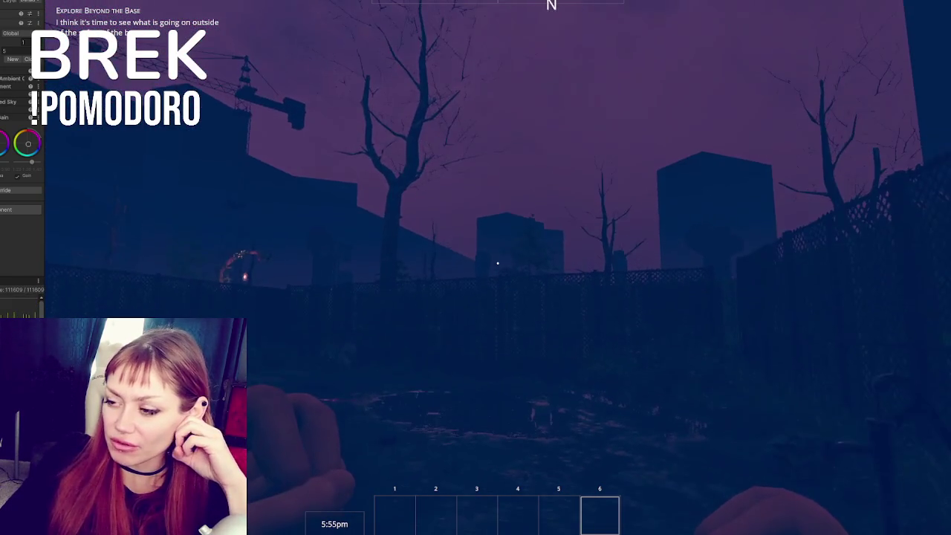
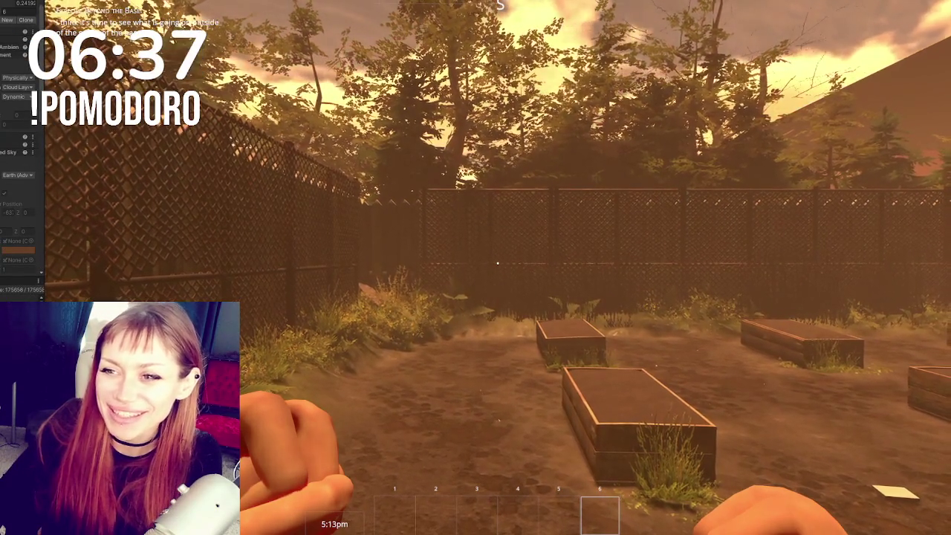
Step: Set the Volume's sky ambient mode to Dynamic
{"action": "left_click", "coordinate": [22, 105]}
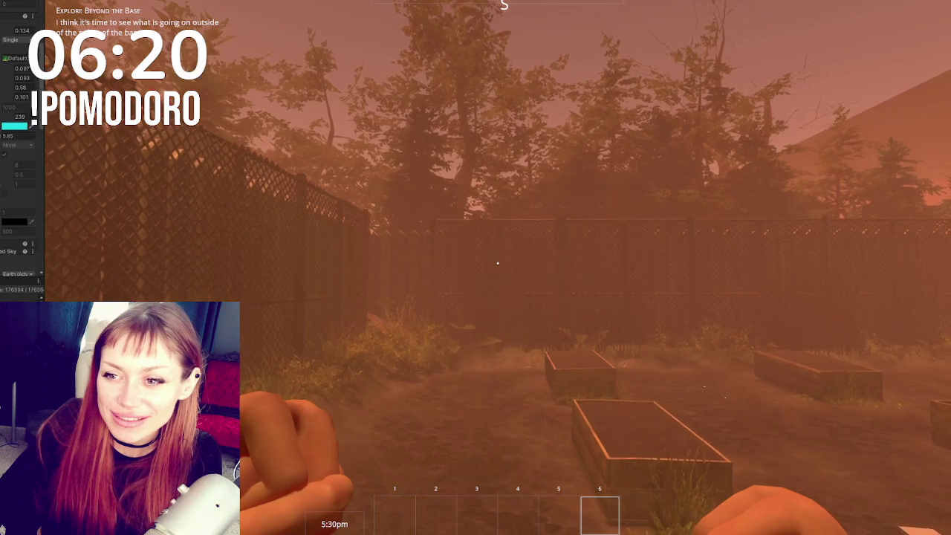
Step: Scroll up the Volume inspector toward the Fog and sky settings
{"action": "scroll", "coordinate": [6, 67], "scroll_direction": "up", "scroll_amount": 5}
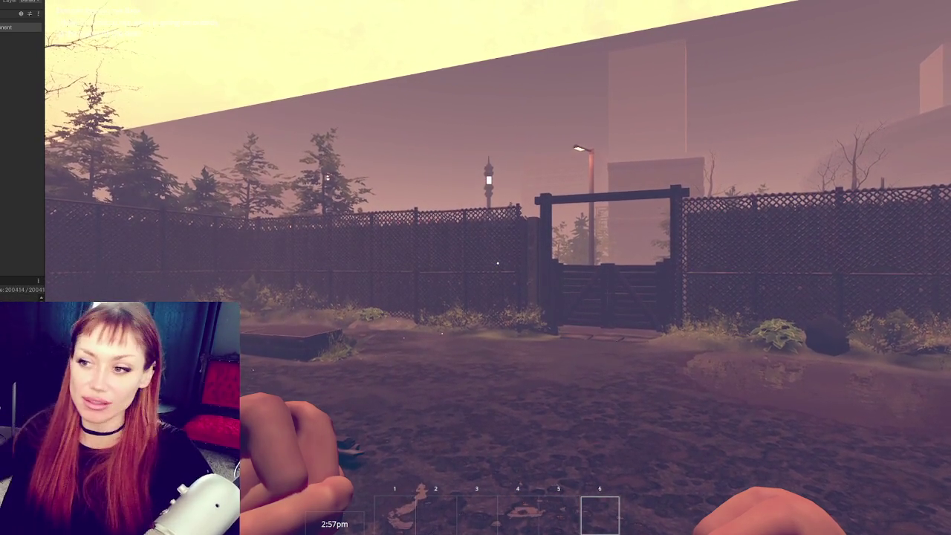
{"action": "key", "text": "Escape"}
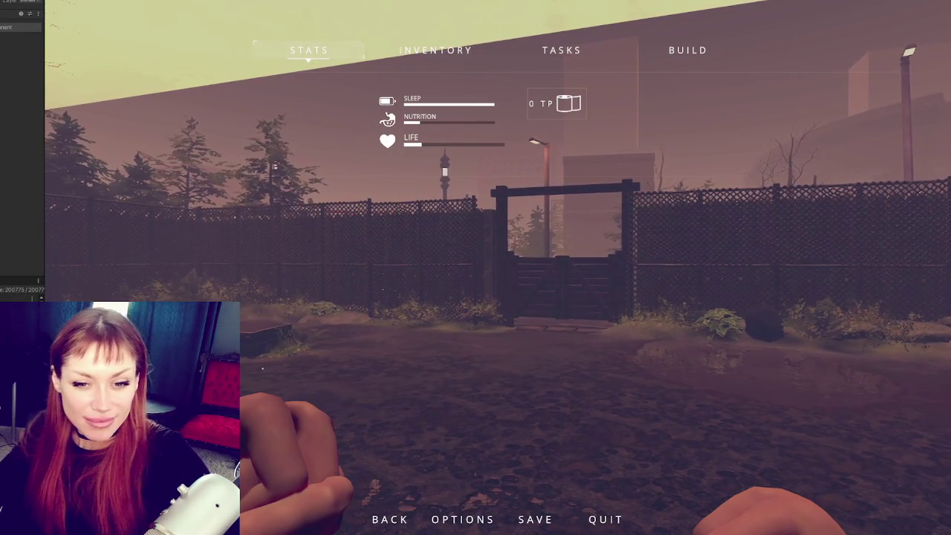
{"action": "key", "text": "Escape"}
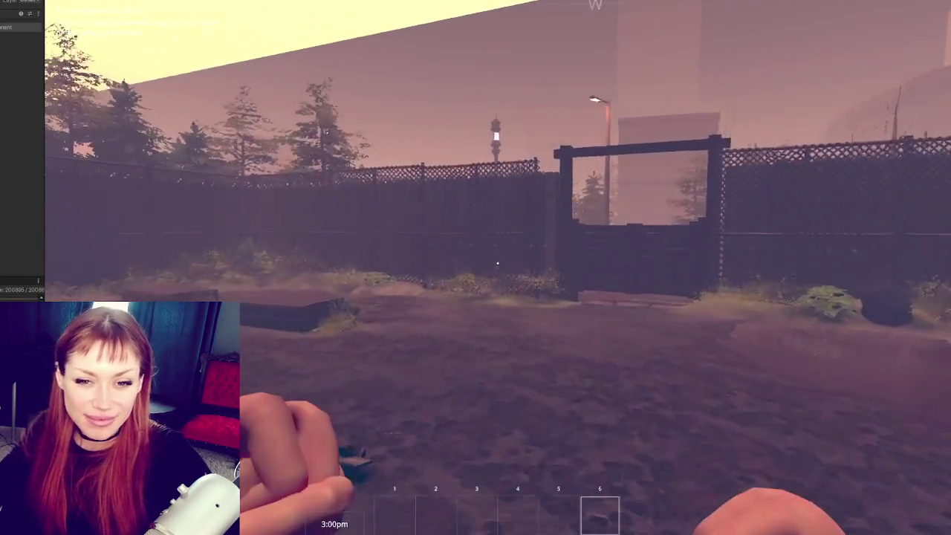
{"action": "key", "text": "Escape"}
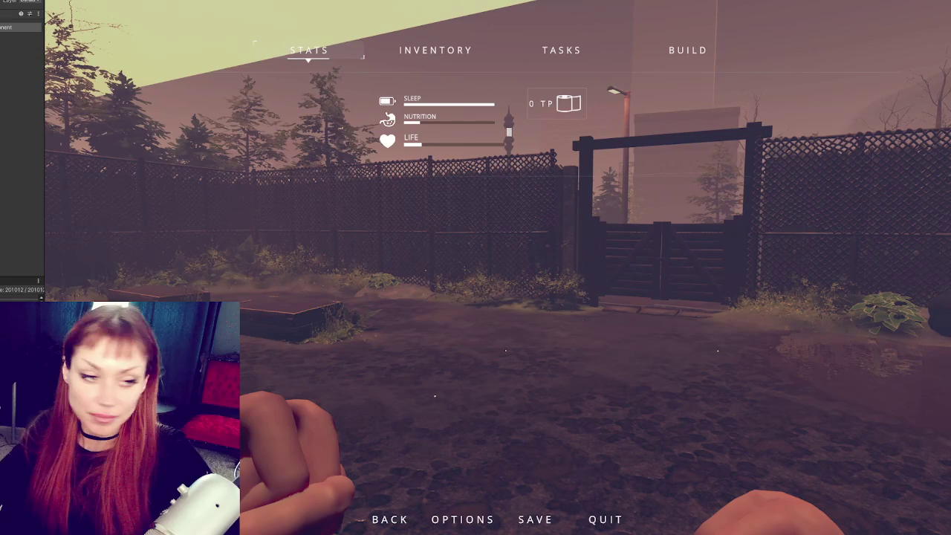